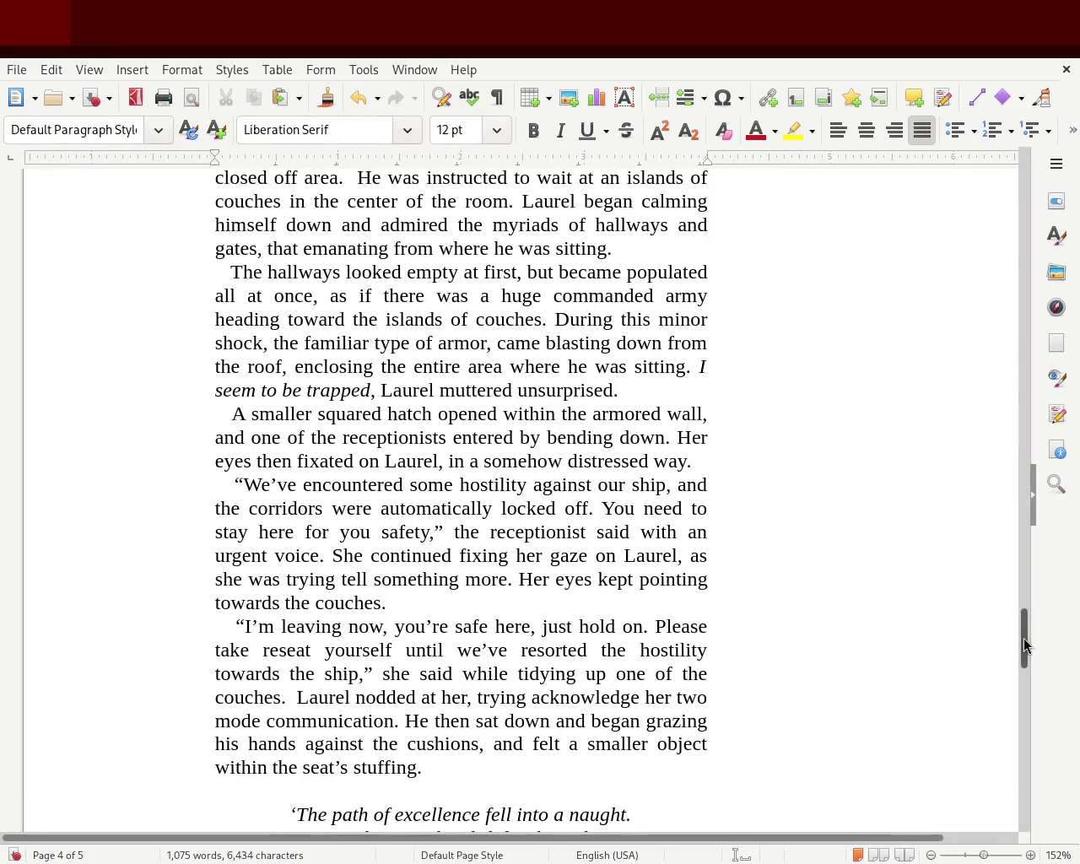
- Scroll the manuscript up from page 4 until chapter 1's opening on page 2 is visible
left_click_drag(1023, 639, 1018, 465)
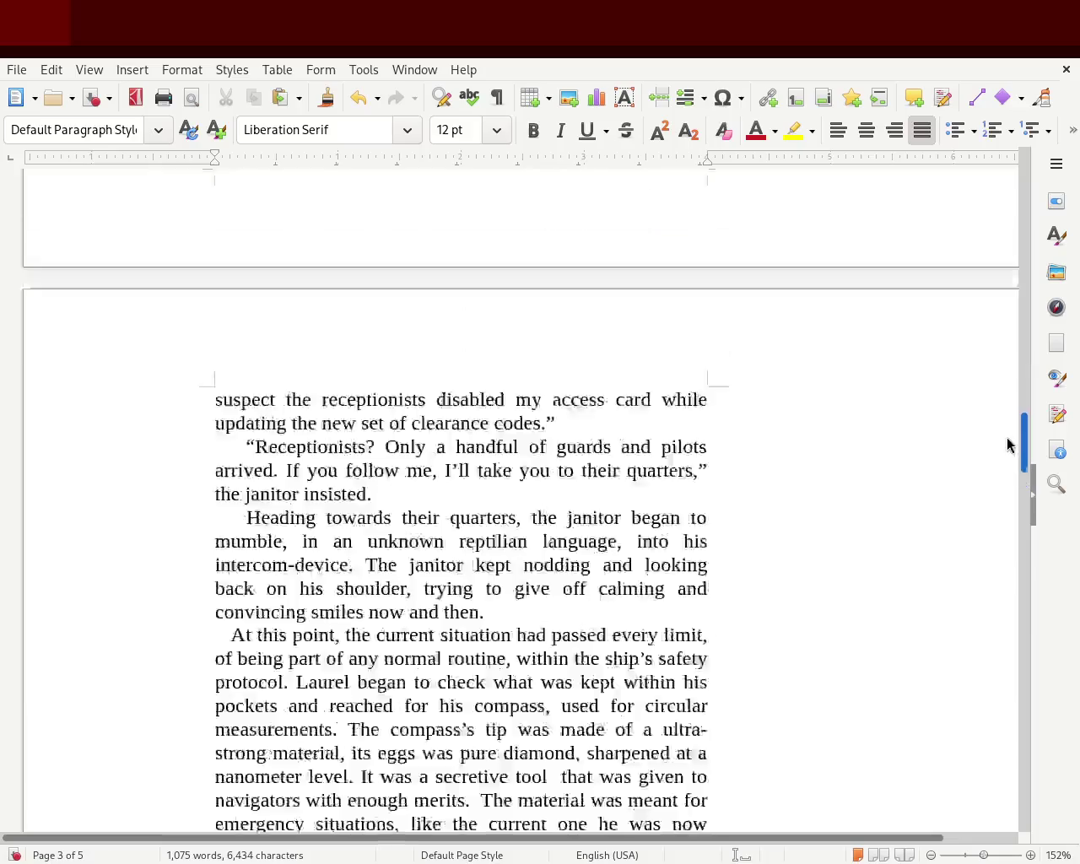
mouse_move(1018, 466)
left_mouse_down()
mouse_move(989, 196)
mouse_move(989, 333)
left_mouse_up()
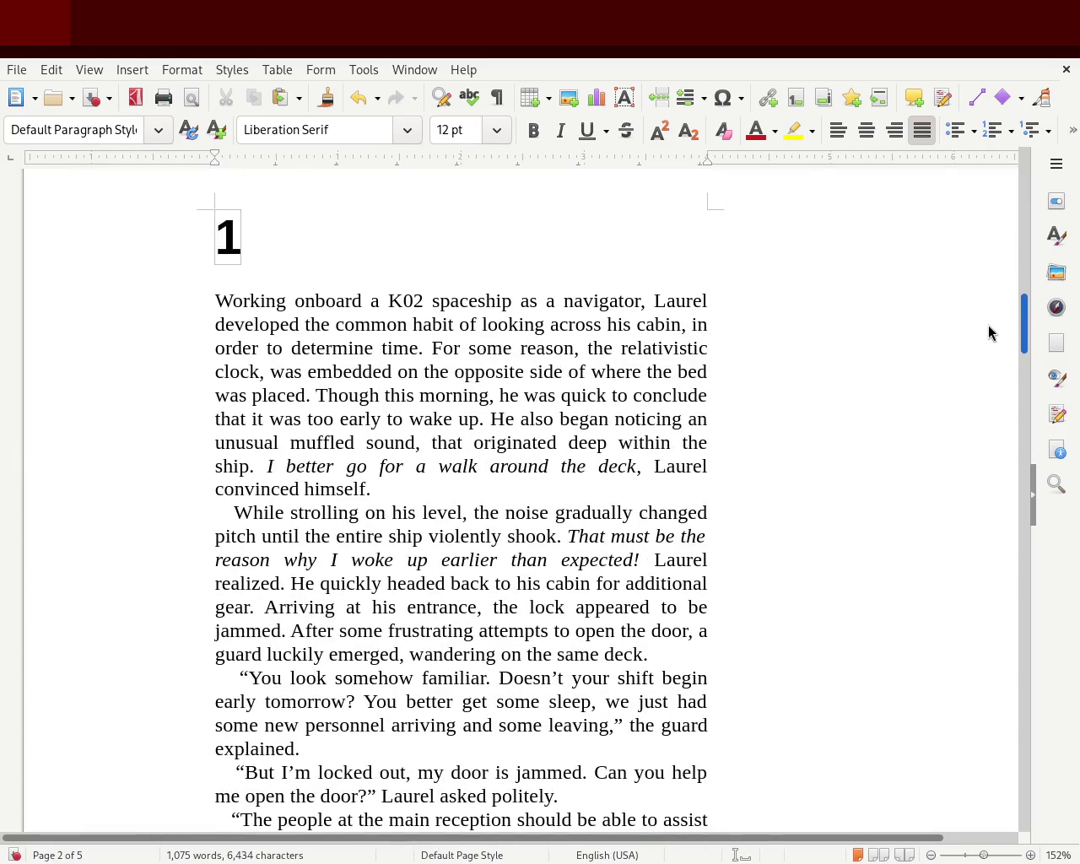
left_click_drag(1024, 316, 1027, 323)
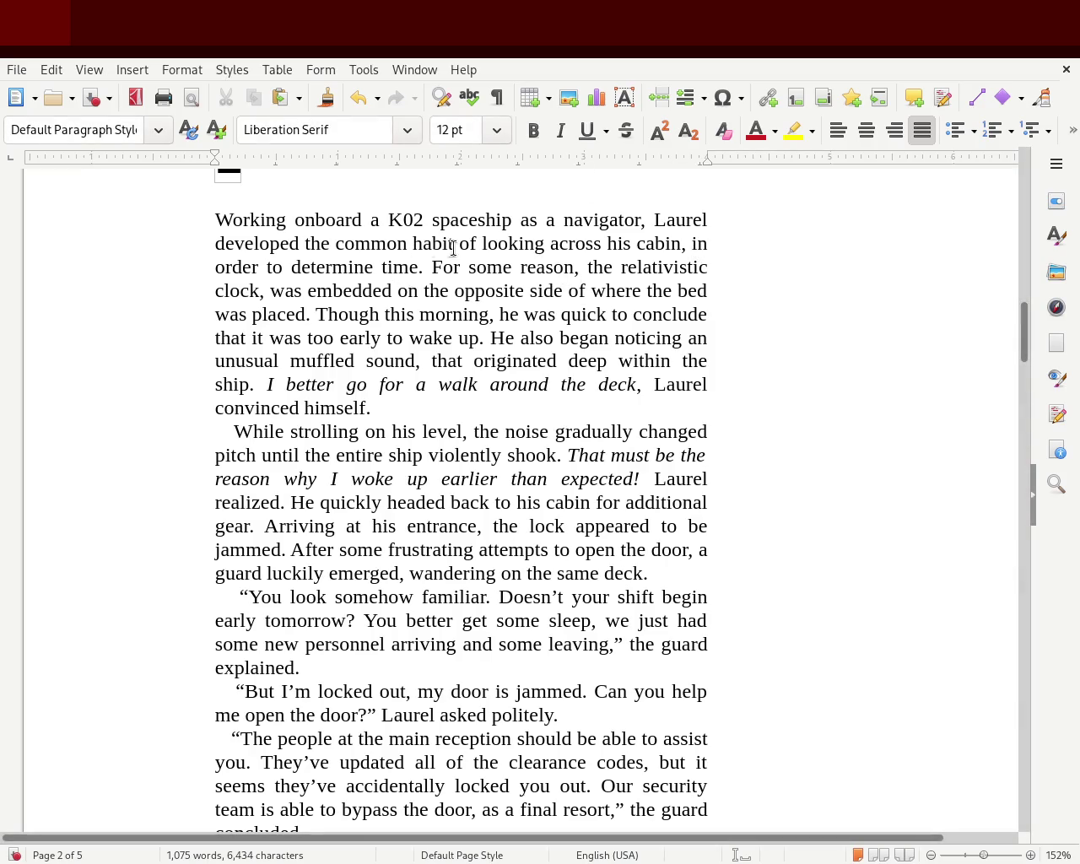
- Select the word 'relativistic' in the first paragraph on page 2
left_click(686, 266)
double_click(684, 265)
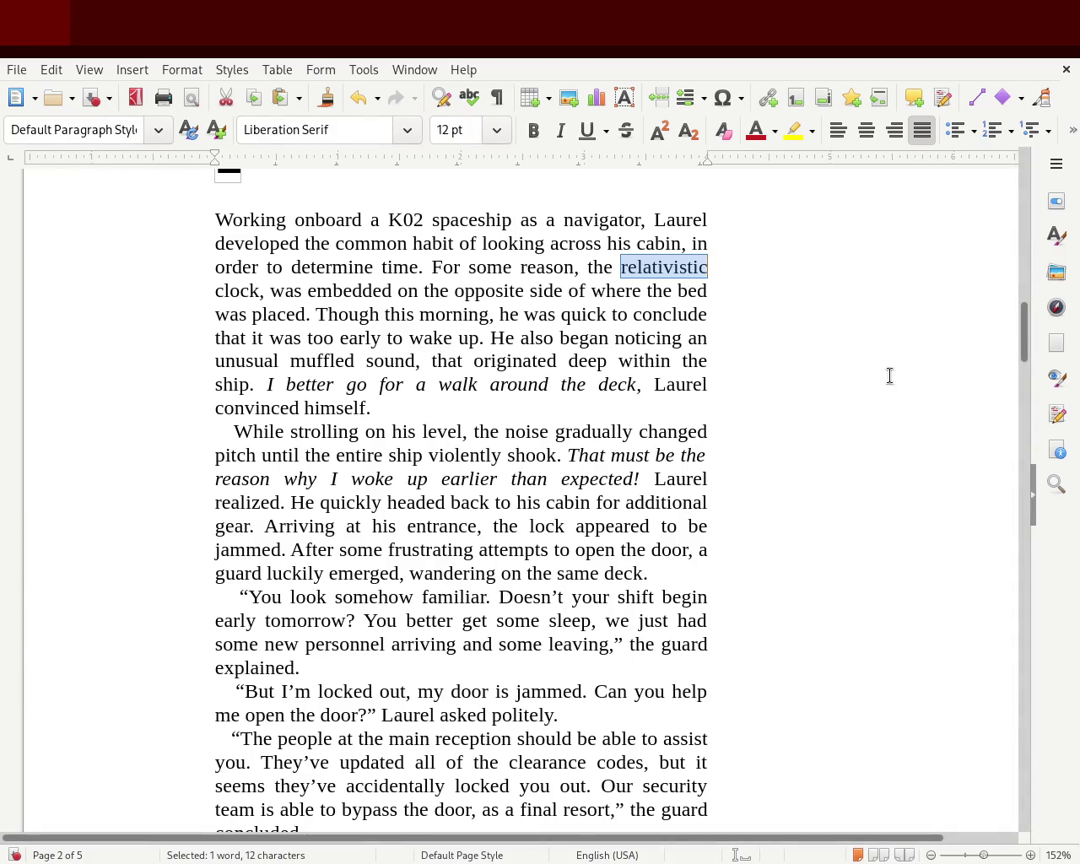
mouse_move(1023, 346)
left_mouse_down()
mouse_move(1000, 164)
mouse_move(1053, 778)
mouse_move(1053, 704)
left_mouse_up()
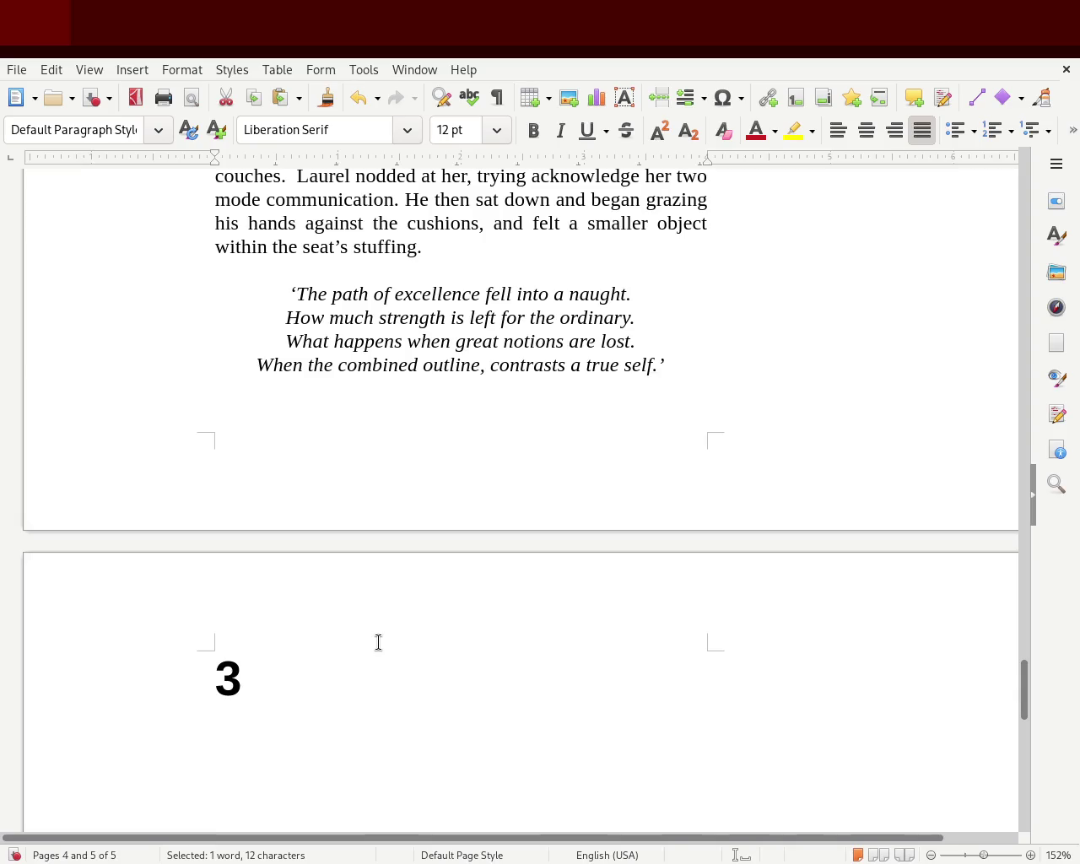
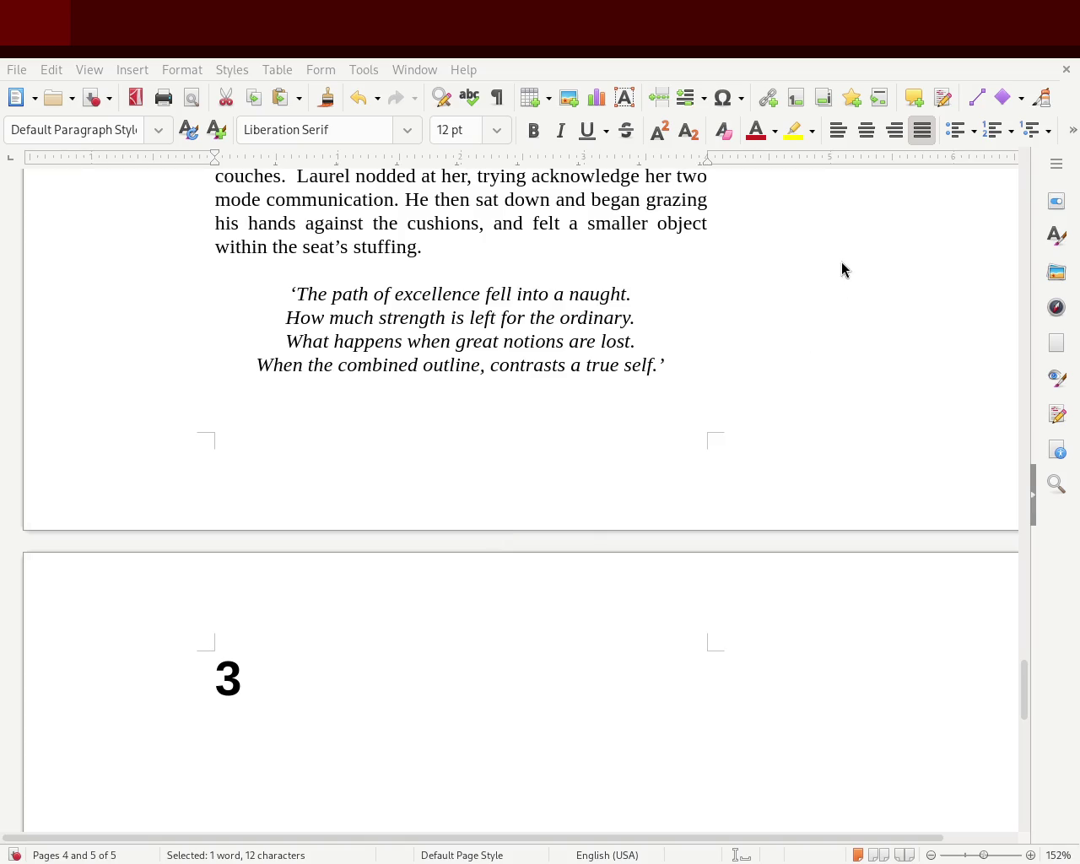
- Scroll up so the chapter 2 heading on page 4 sits at the top of the view
mouse_move(1024, 704)
left_mouse_down()
mouse_move(1034, 333)
mouse_move(1021, 212)
mouse_move(1046, 714)
mouse_move(1074, 637)
mouse_move(1076, 566)
mouse_move(1076, 599)
mouse_move(598, 590)
left_mouse_up()
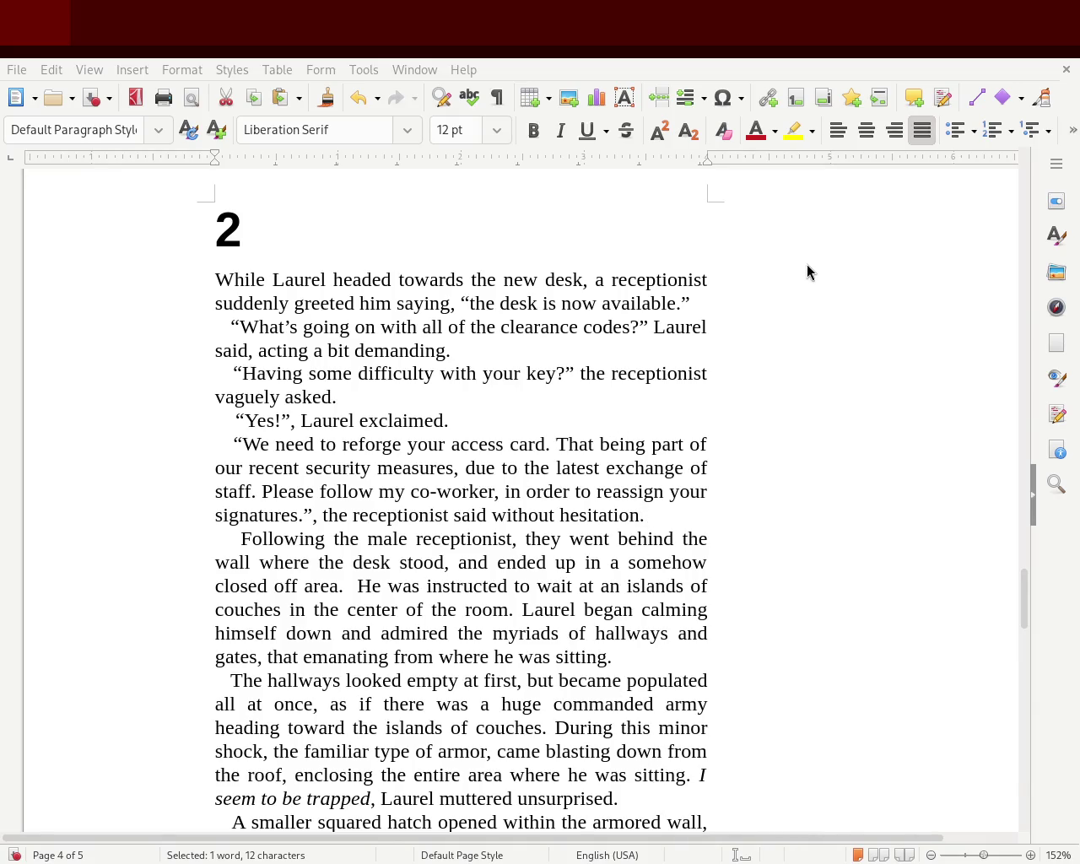
mouse_move(1017, 450)
left_mouse_down()
mouse_move(1007, 322)
mouse_move(1007, 336)
left_mouse_up()
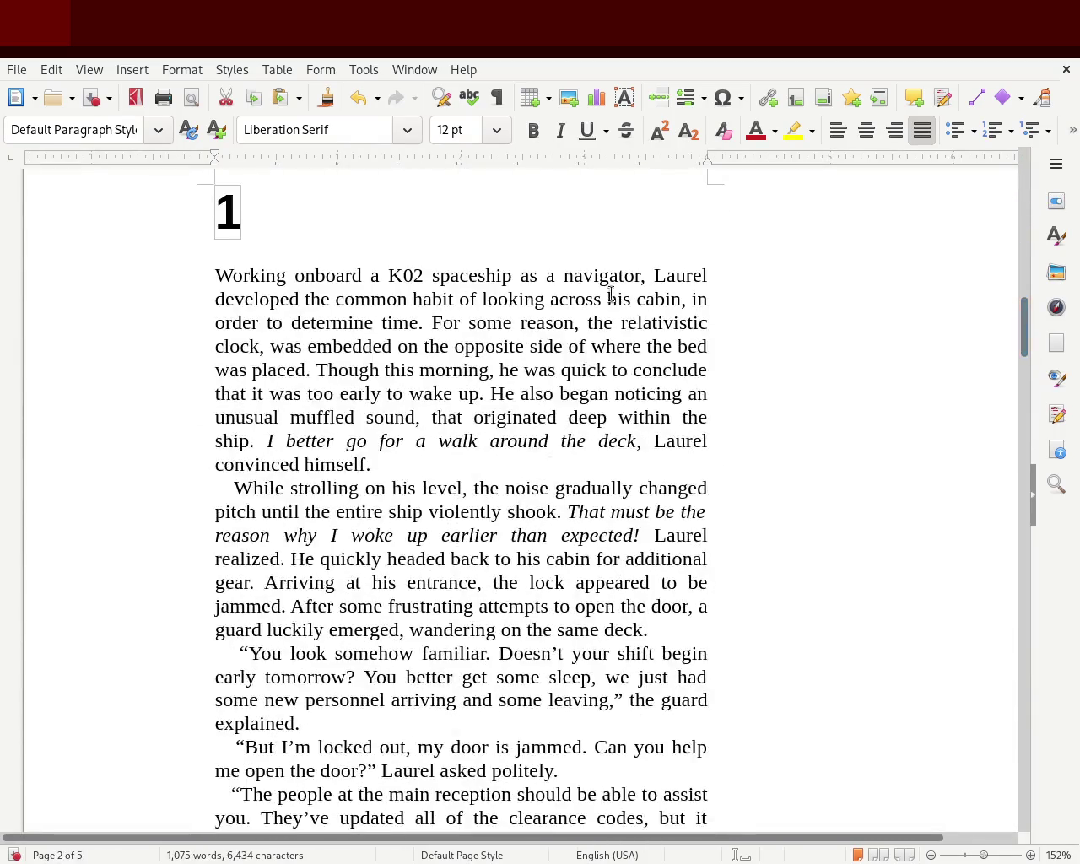
- Insert ' of the earth's time' after 'clock' in chapter 1's first paragraph, fixing typos
double_click(659, 323)
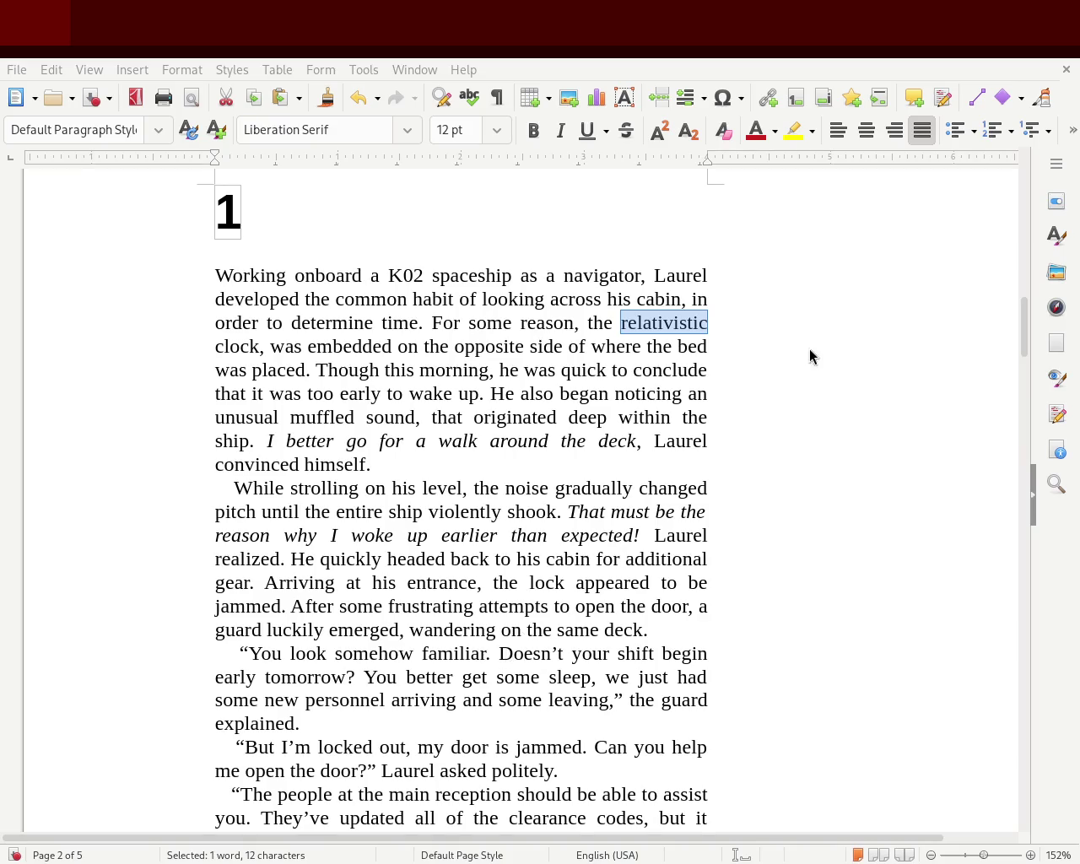
left_click(738, 327)
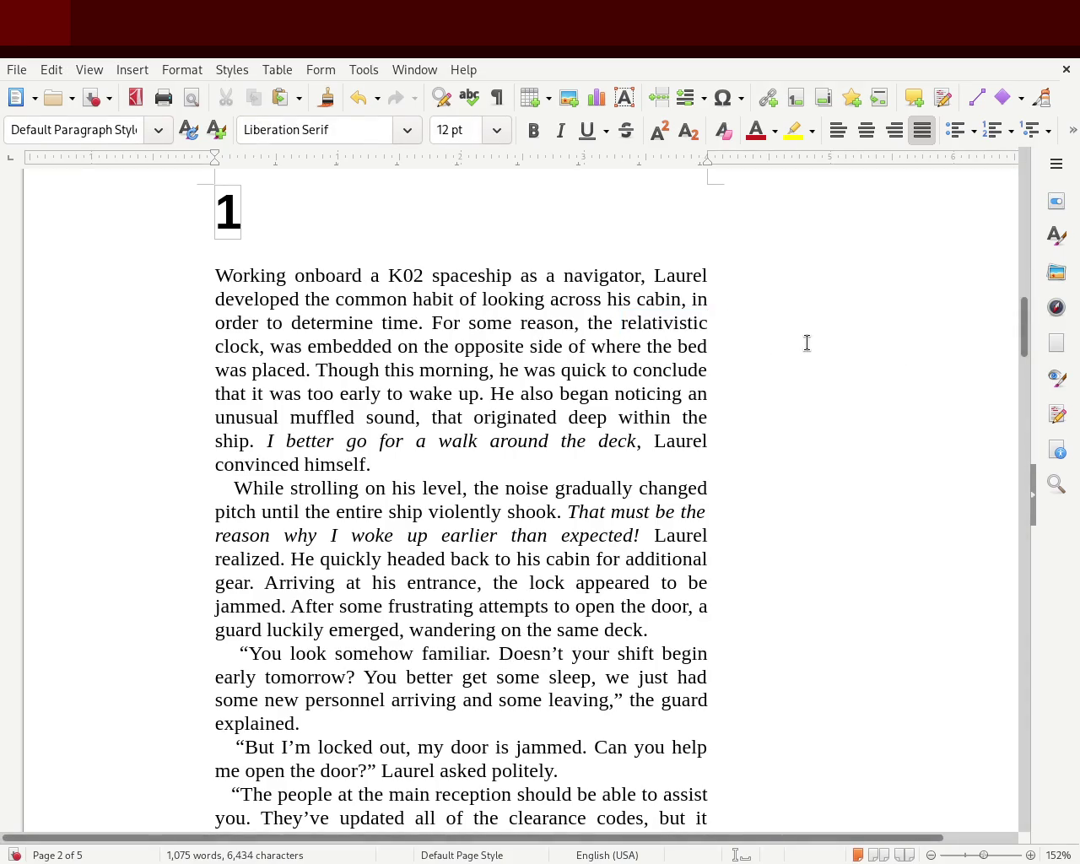
type(" ea")
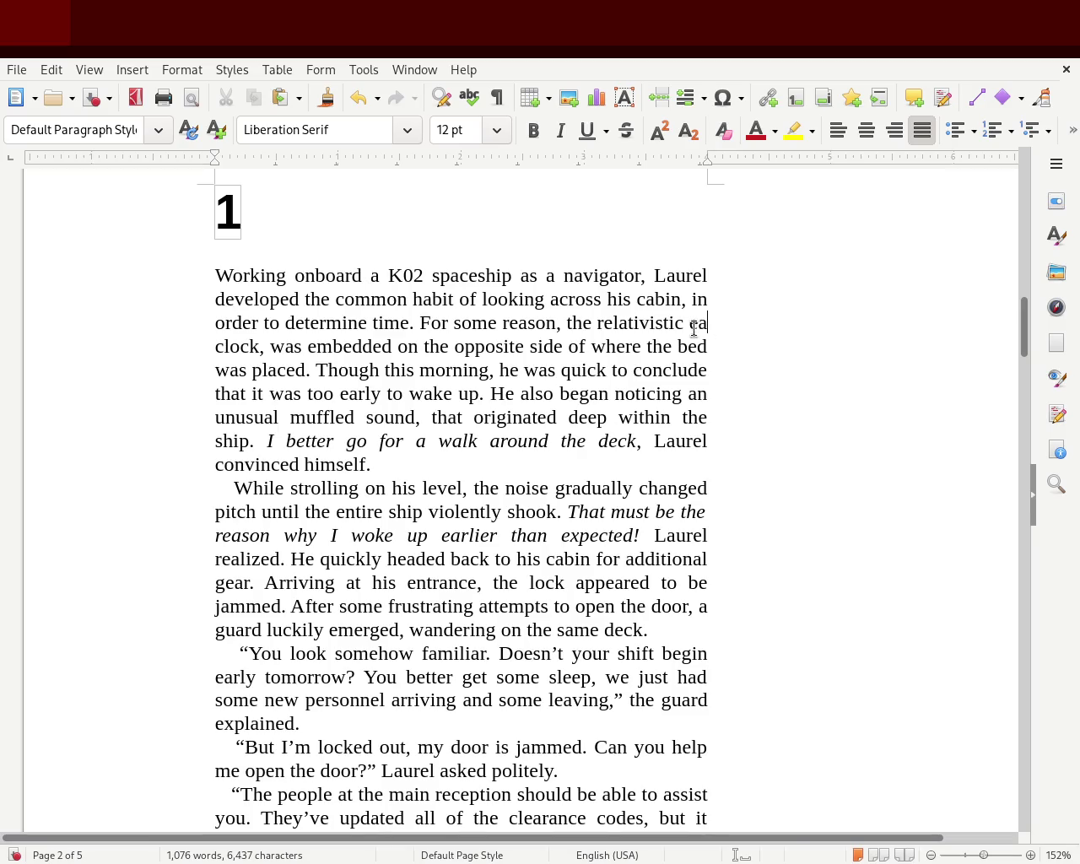
double_click(697, 322)
key("BackSpace")
key("BackSpace")
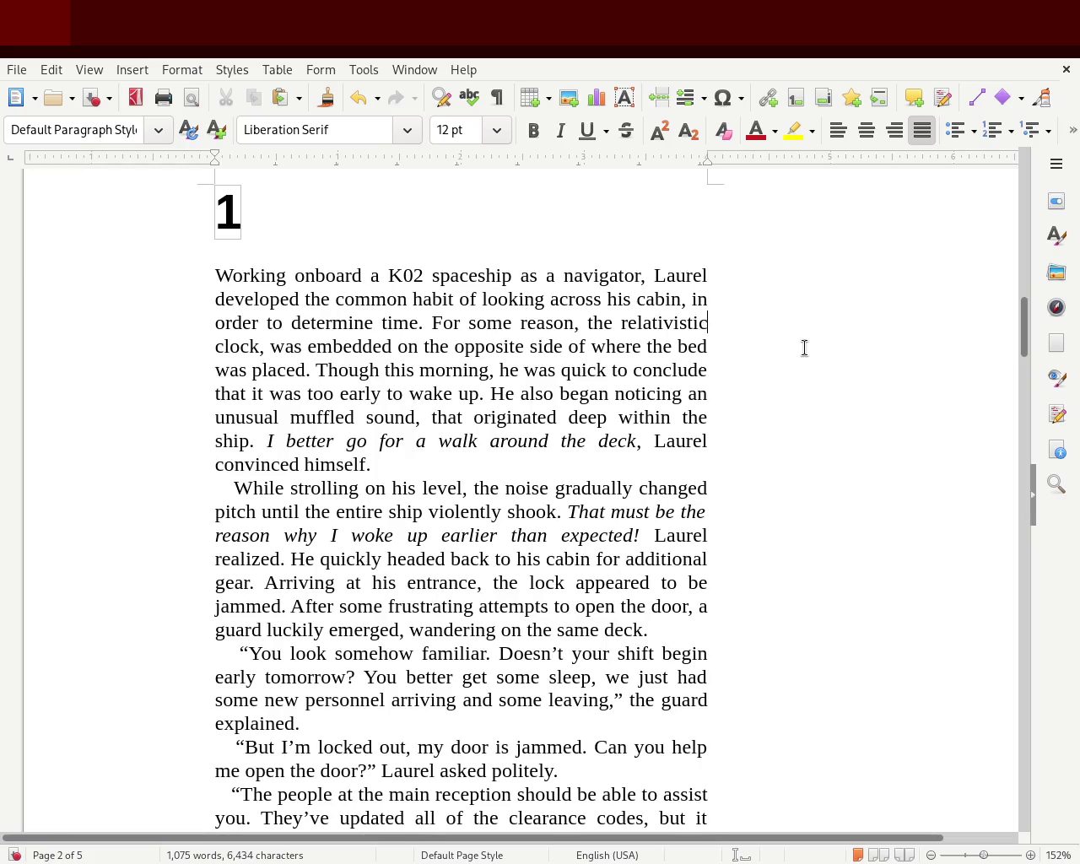
key("Right")
key("Right")
key("Right")
key("Right")
type("fo")
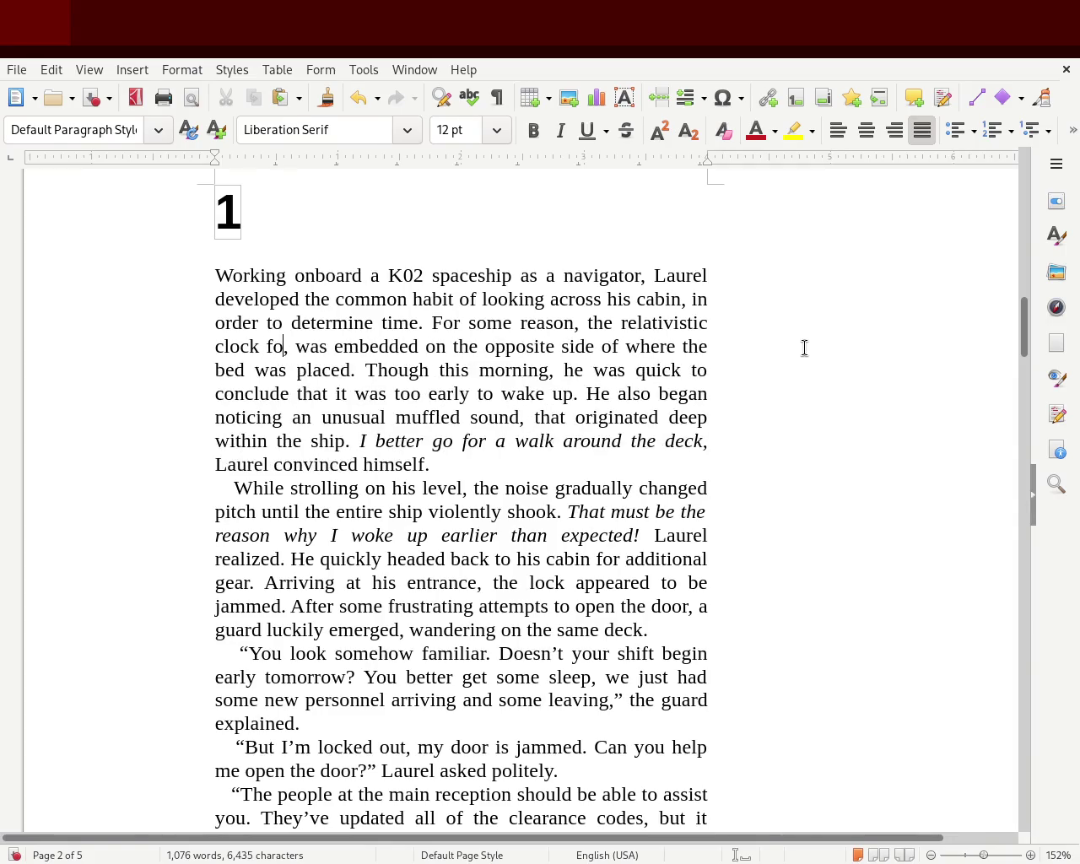
key("BackSpace")
key("BackSpace")
type("of the e, wa")
key("BackSpace")
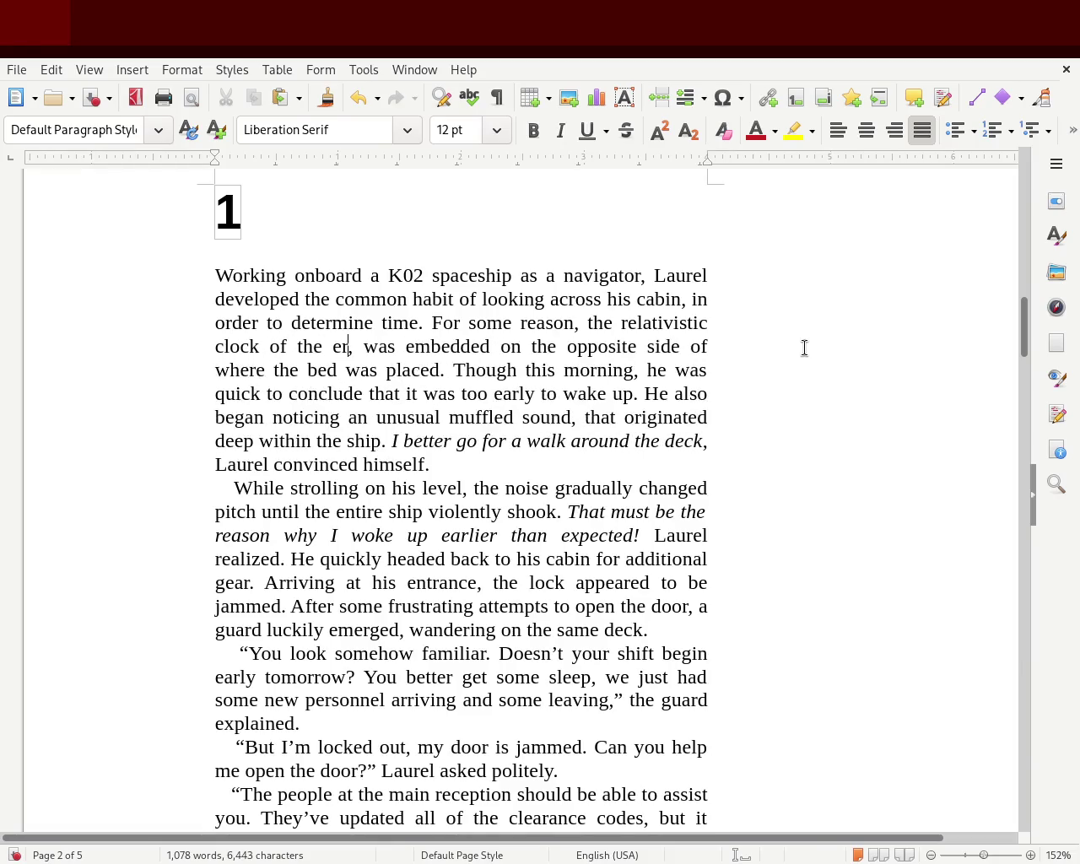
type("arth's time")
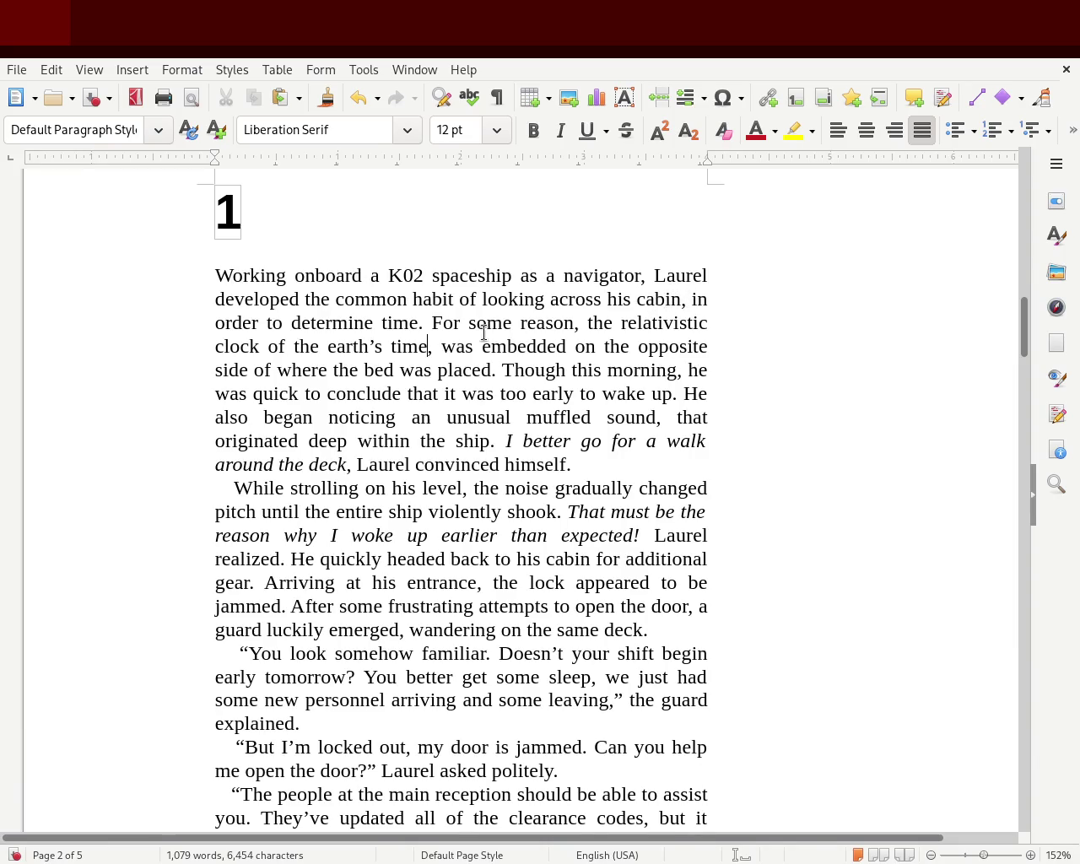
- Change 'determine time' to 'determine the current time' and replace 'of' after 'clock' with 'that'
left_click(380, 323)
type("the curre")
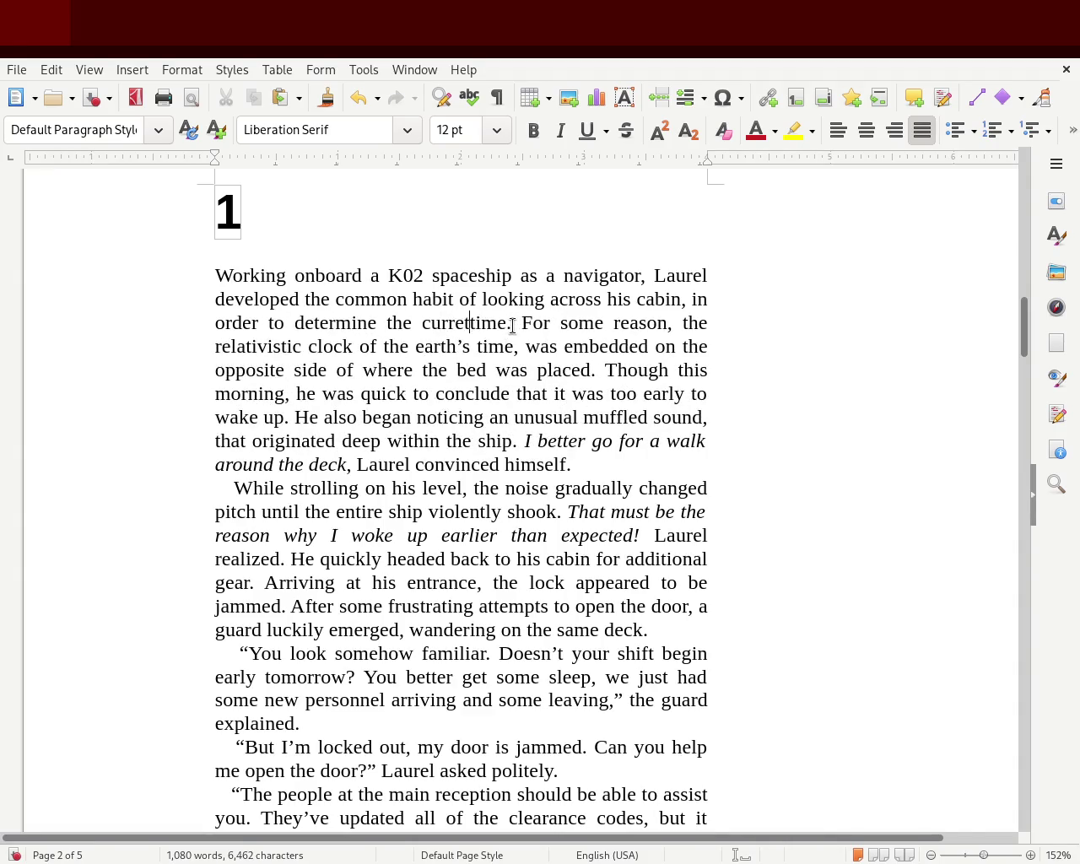
type("nt")
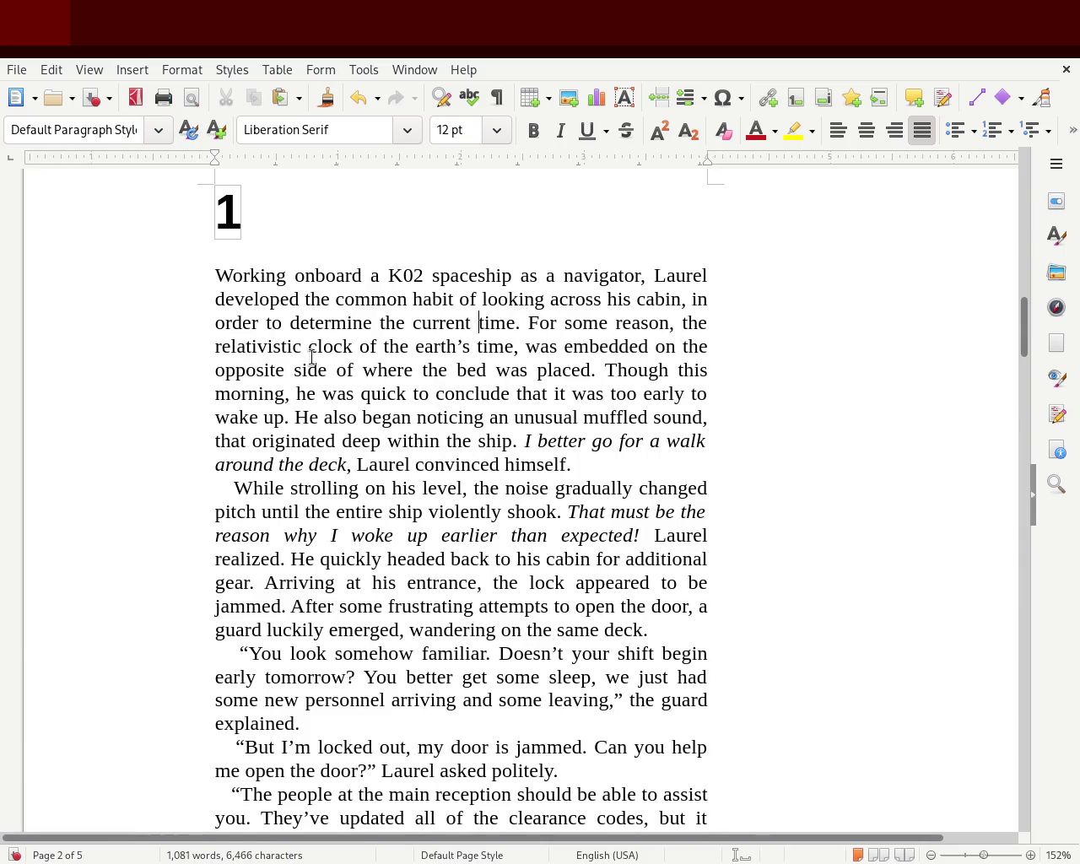
double_click(369, 347)
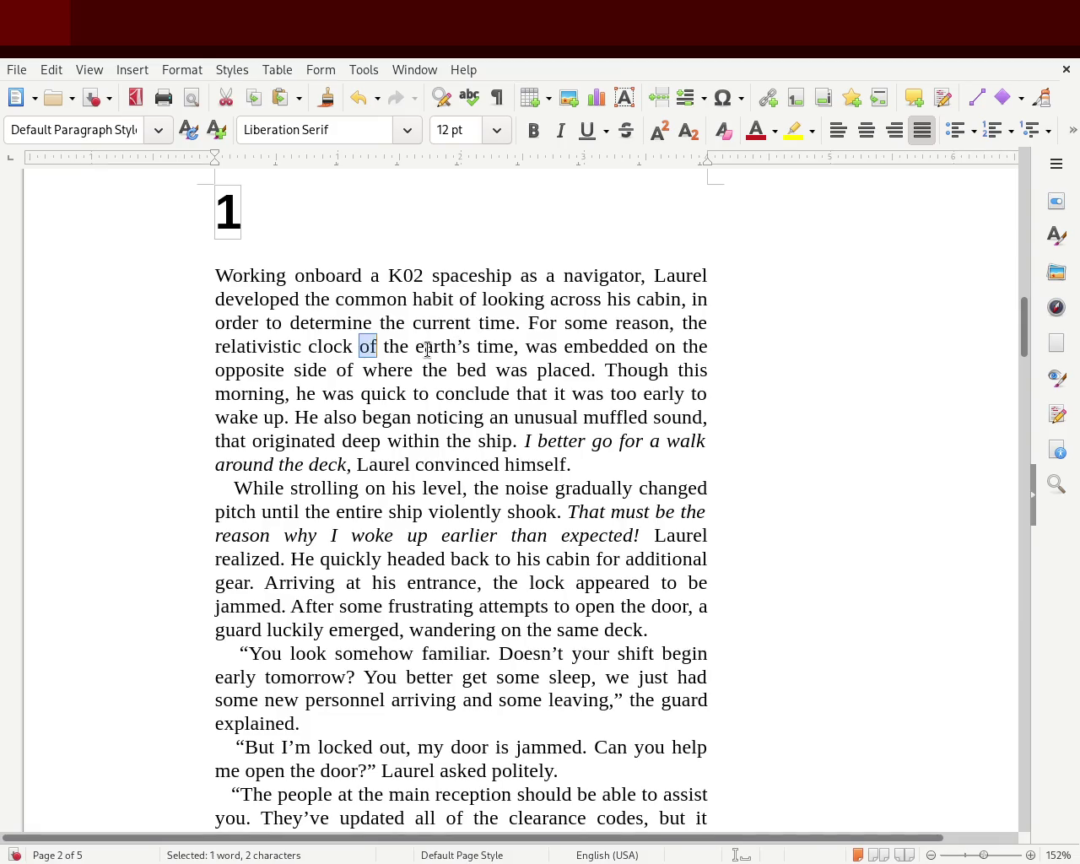
type("that")
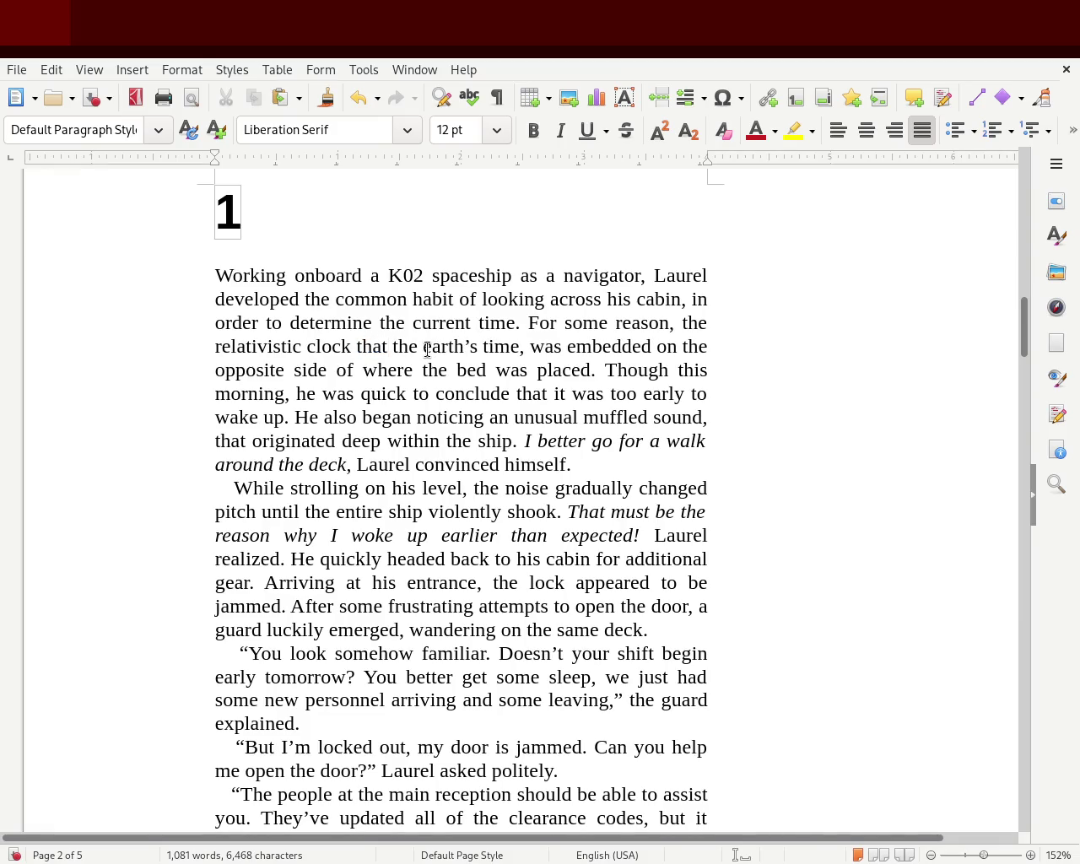
- Replace 'the' with 'gave off' and add 'true' so it reads 'gave off earth's true time'
key("Right")
key("Delete")
key("Delete")
key("Delete")
type("gave")
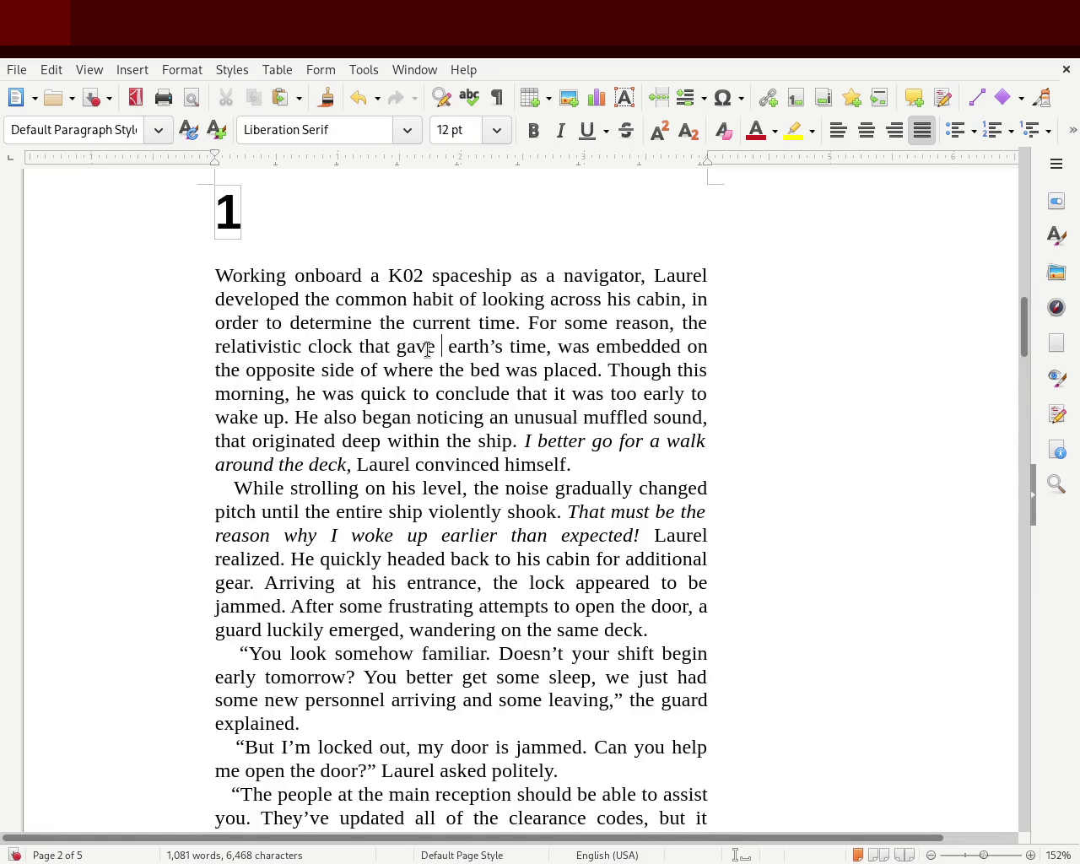
type(" off")
key("Right")
key("Right")
key("Right")
key("Right")
key("Right")
key("Right")
key("Right")
key("Right")
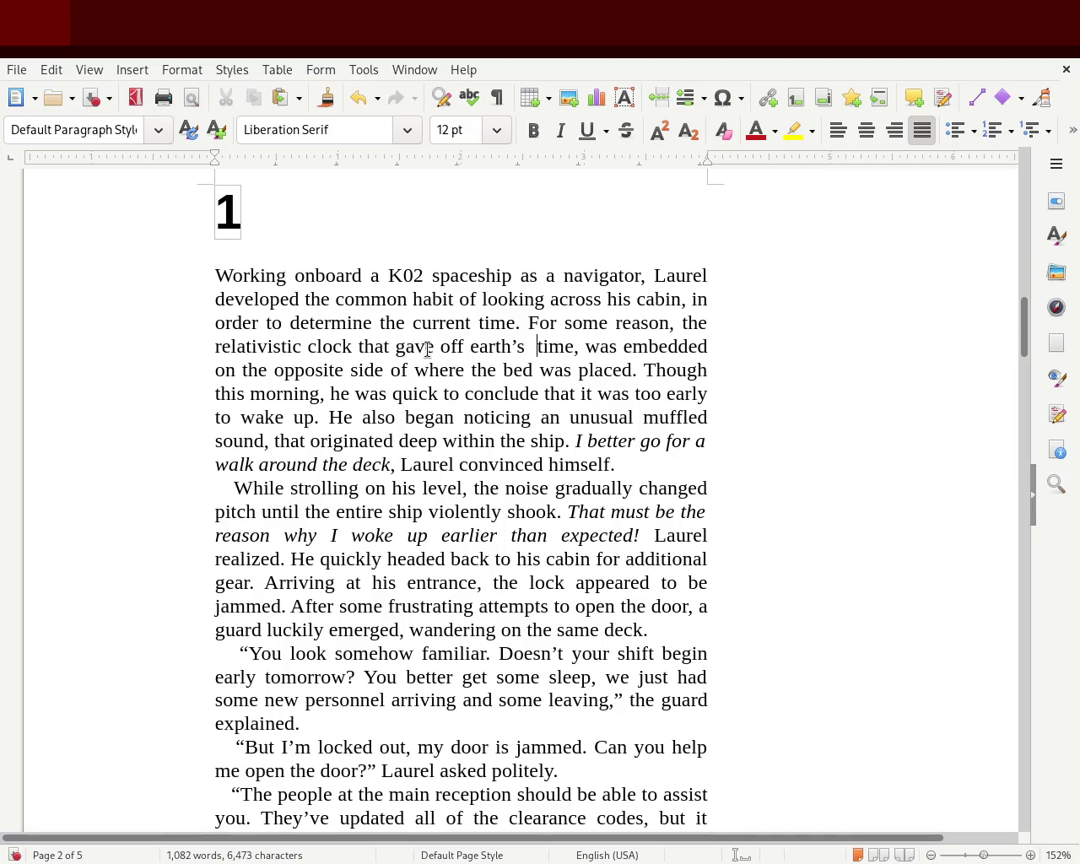
type("trye")
key("BackSpace")
key("BackSpace")
type("ue t")
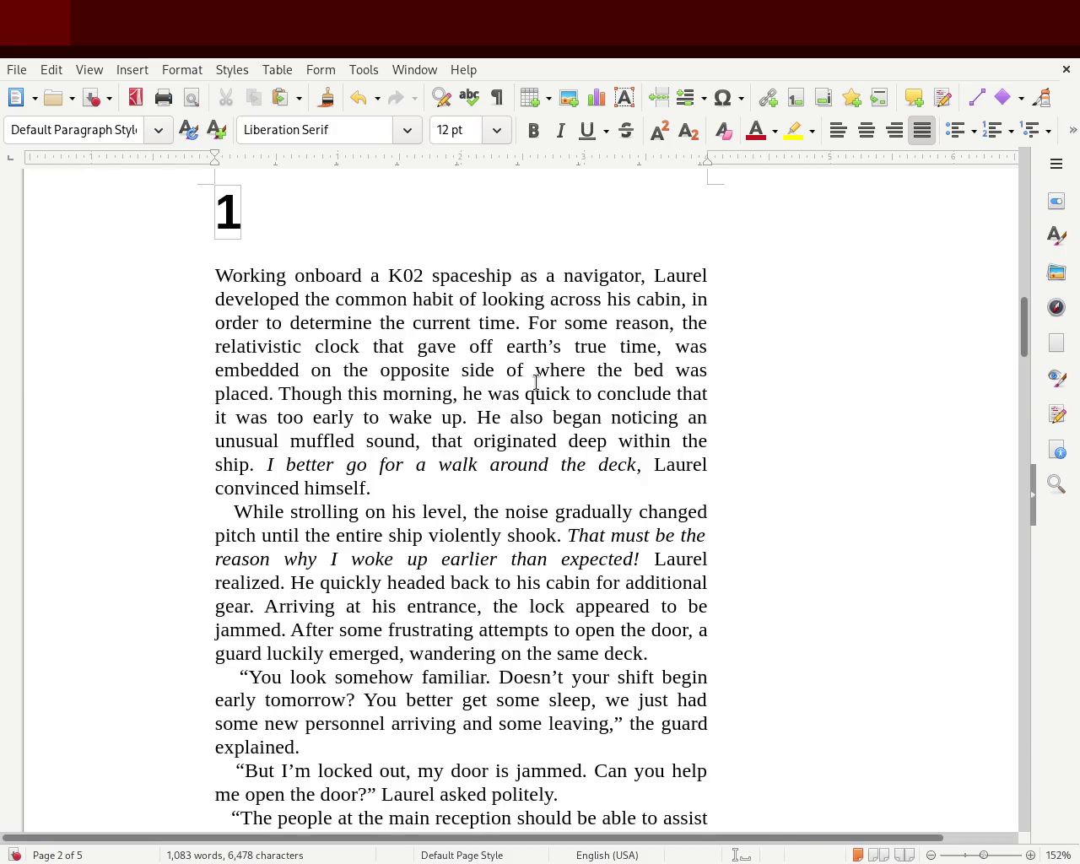
left_click(492, 369)
double_click(392, 324)
type("hi")
key("BackSpace")
type("ow lon")
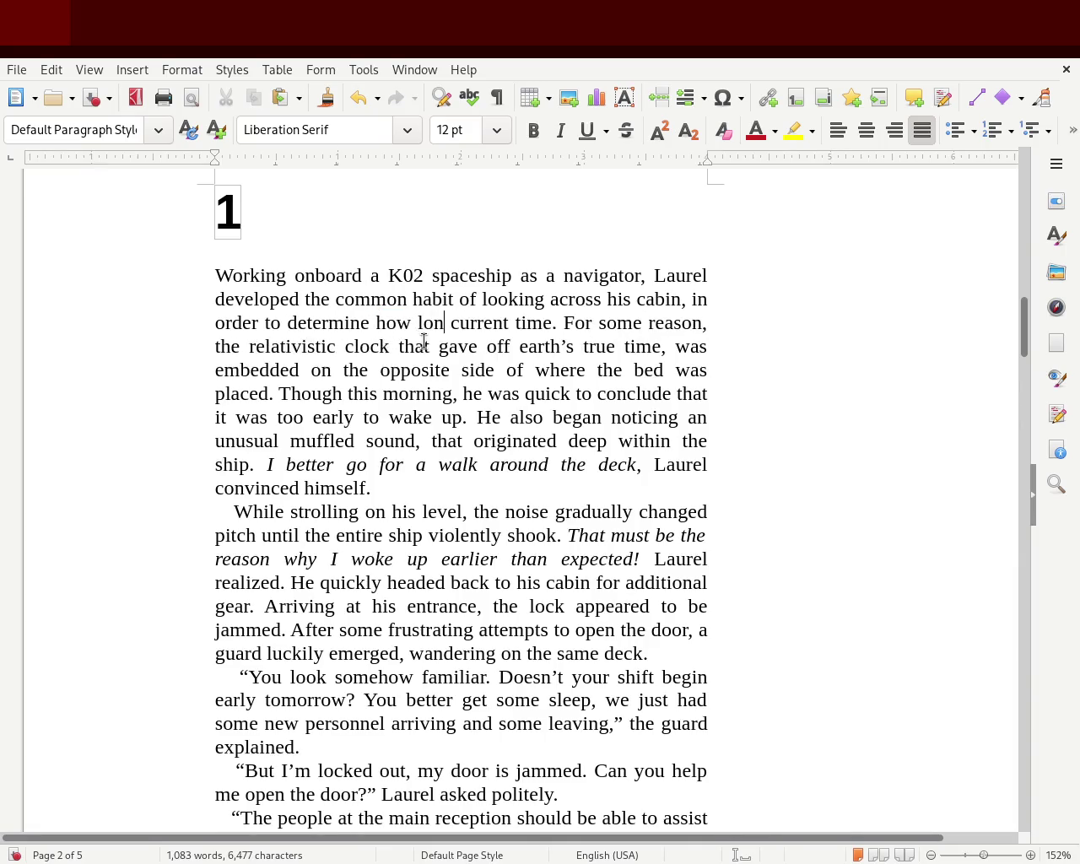
type("g he")
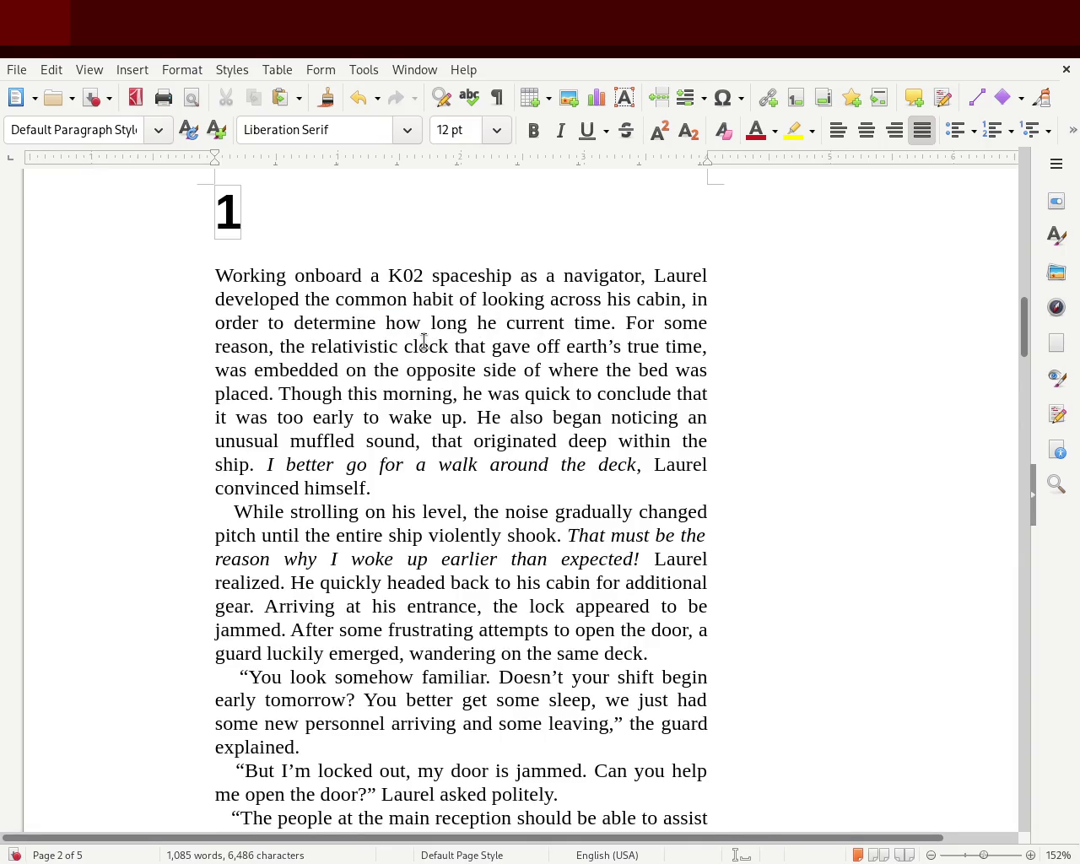
type("ä")
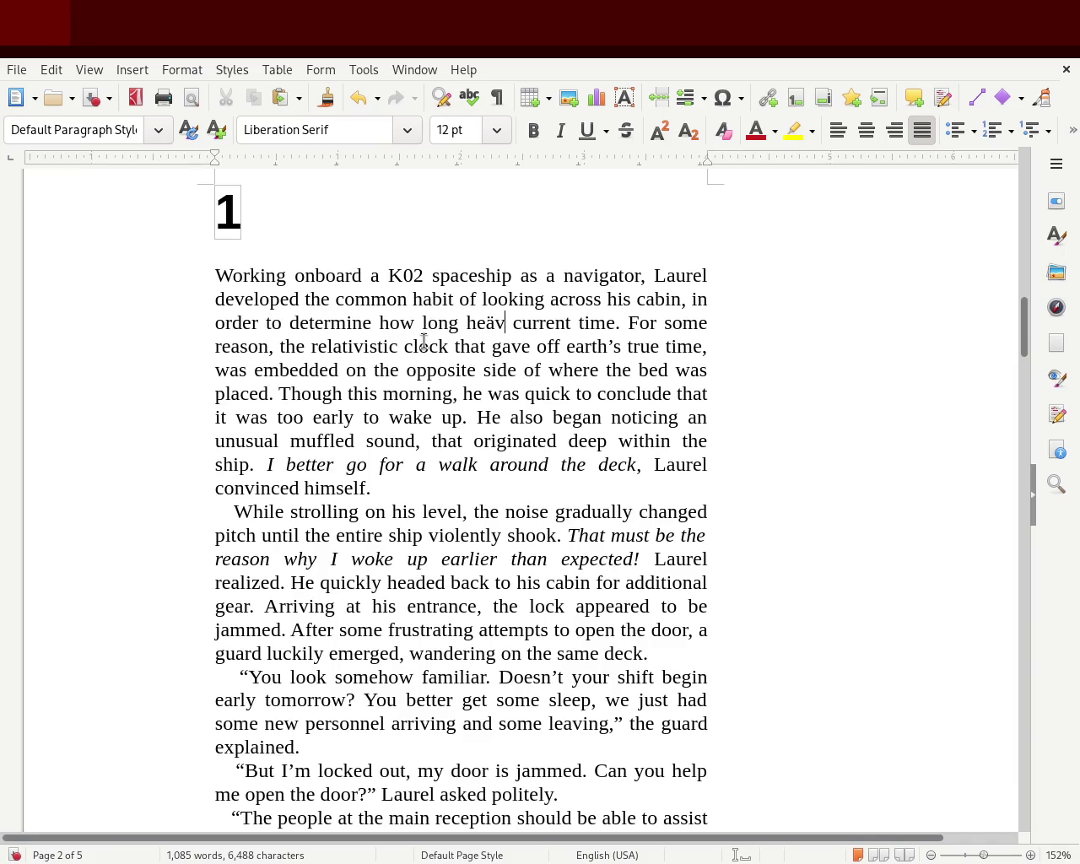
key("BackSpace")
type("'")
type("s ")
type("been ")
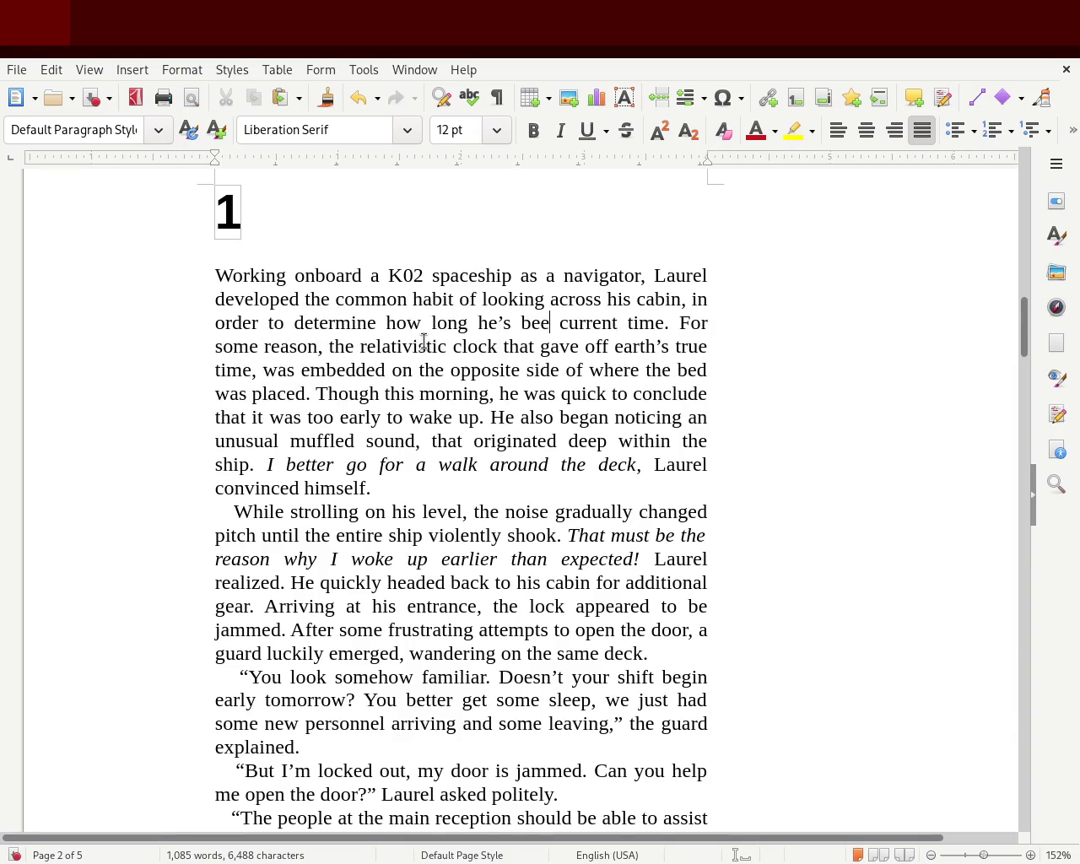
type("sleeping")
key("BackSpace")
key("Delete")
key("Delete")
key("Delete")
key("Delete")
key("Delete")
key("Delete")
key("Delete")
key("Delete")
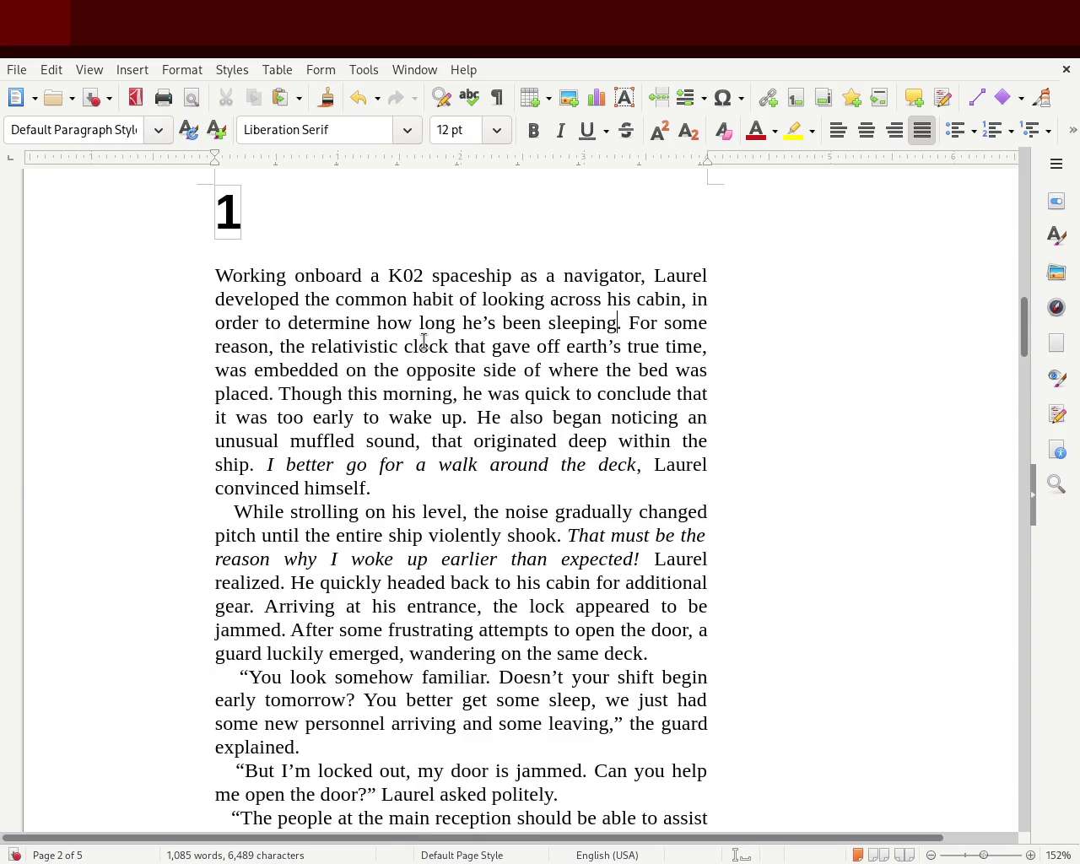
type("time")
key("shift+Left")
key("shift+Left")
key("shift+Left")
type("current")
key("ctrl+Left")
key("BackSpace")
key("BackSpace")
key("BackSpace")
key("BackSpace")
key("BackSpace")
key("BackSpace")
key("BackSpace")
key("BackSpace")
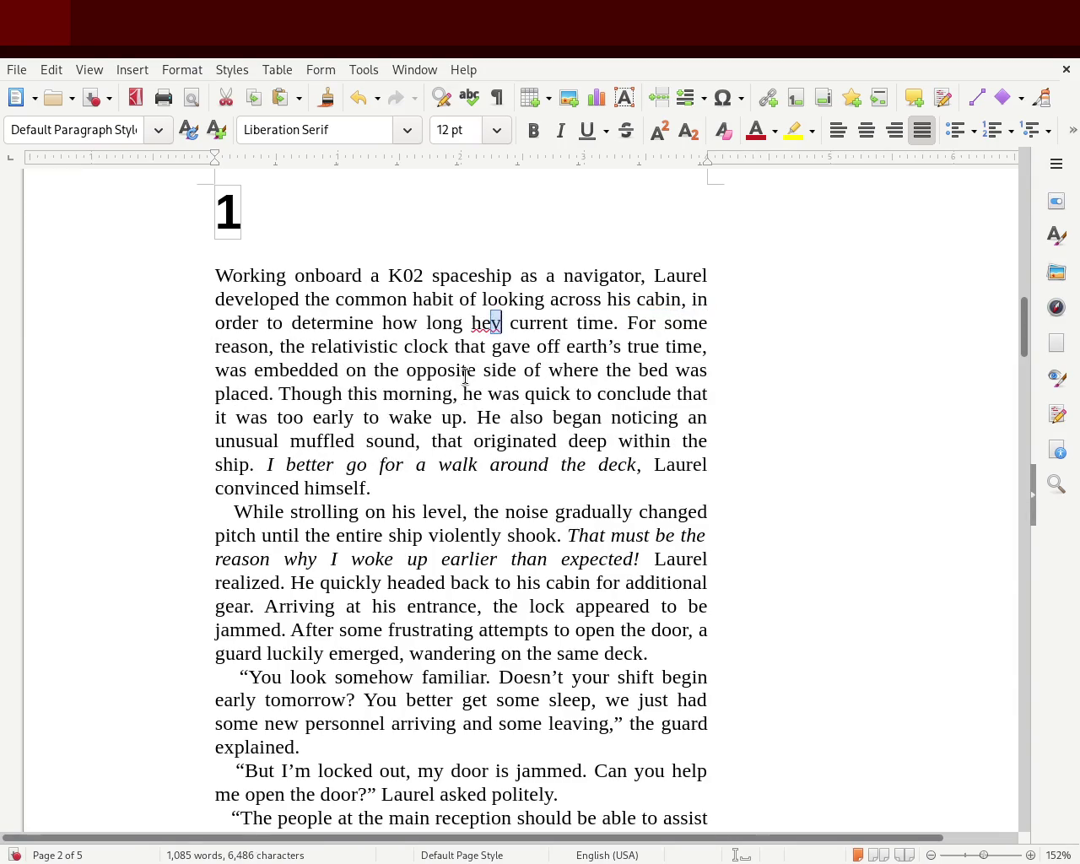
key("shift+Left")
key("shift+Left")
key("BackSpace")
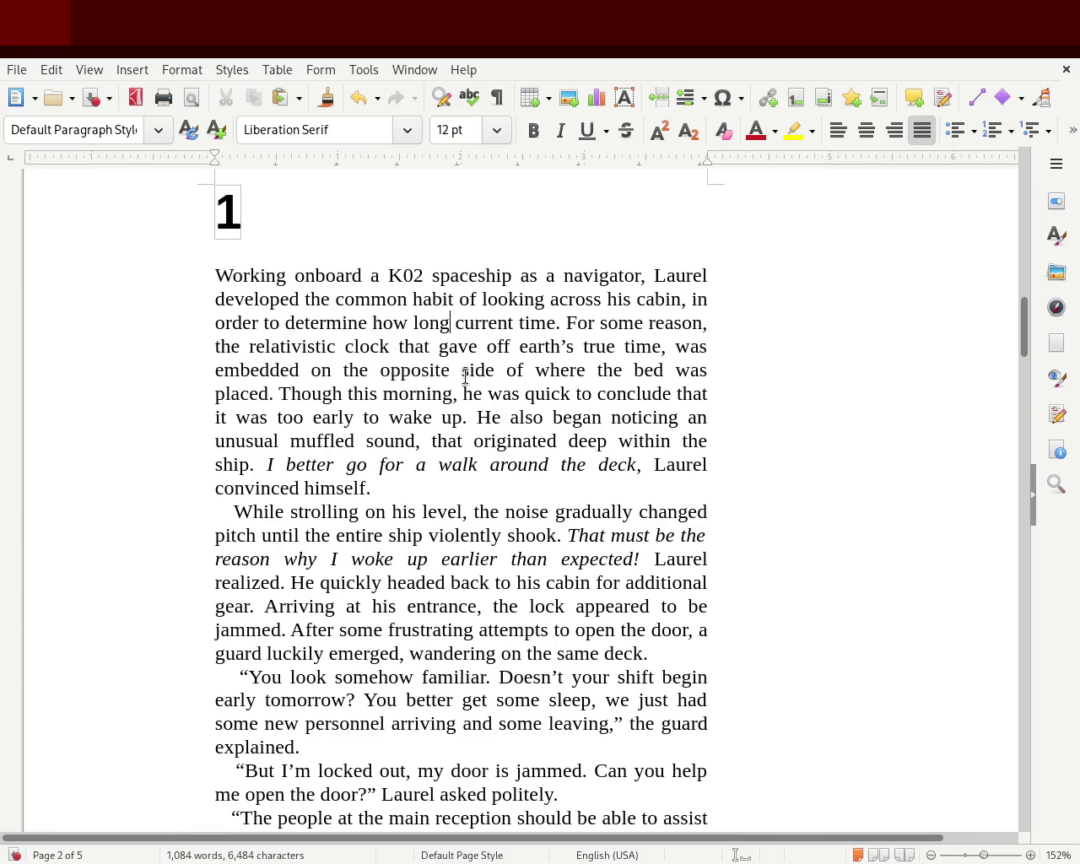
key("ctrl+BackSpace")
key("BackSpace")
key("BackSpace")
key("BackSpace")
type("i")
key("shift+Left")
left_click_drag(382, 321, 511, 321)
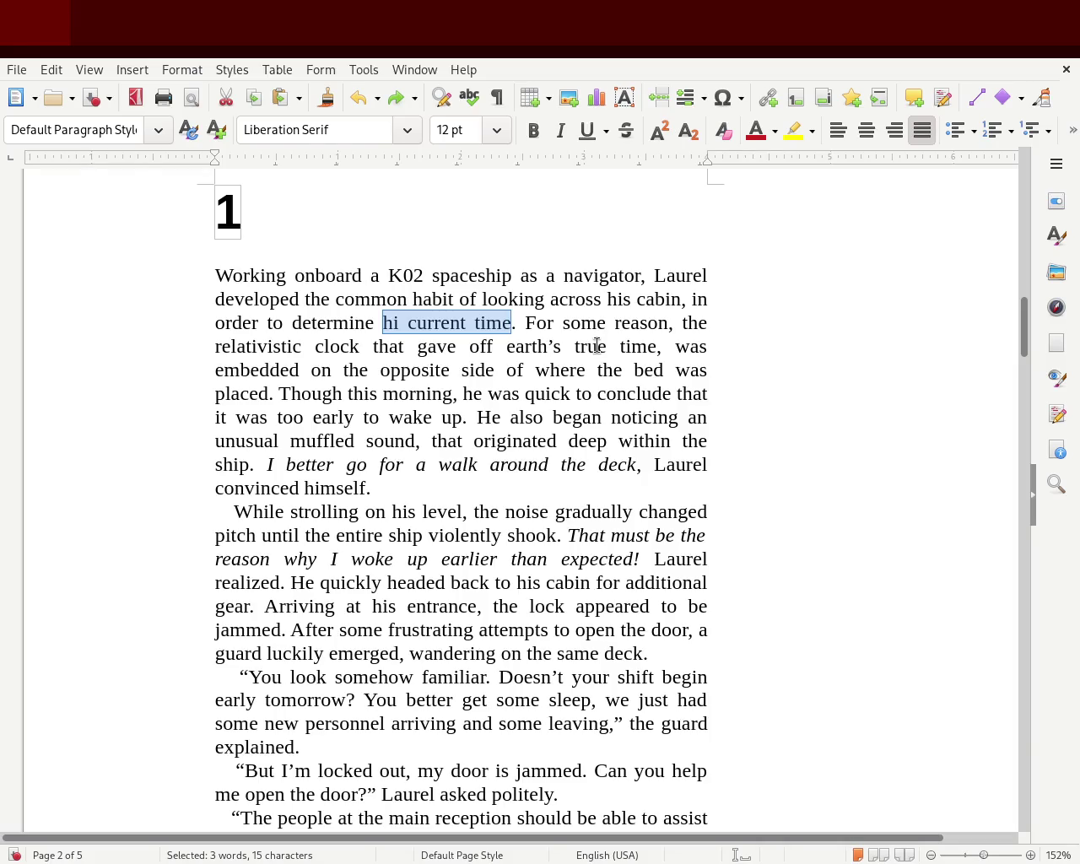
key("Left")
key("Left")
key("Left")
key("Left")
key("Left")
key("Left")
key("Left")
key("BackSpace")
key("BackSpace")
type("the")
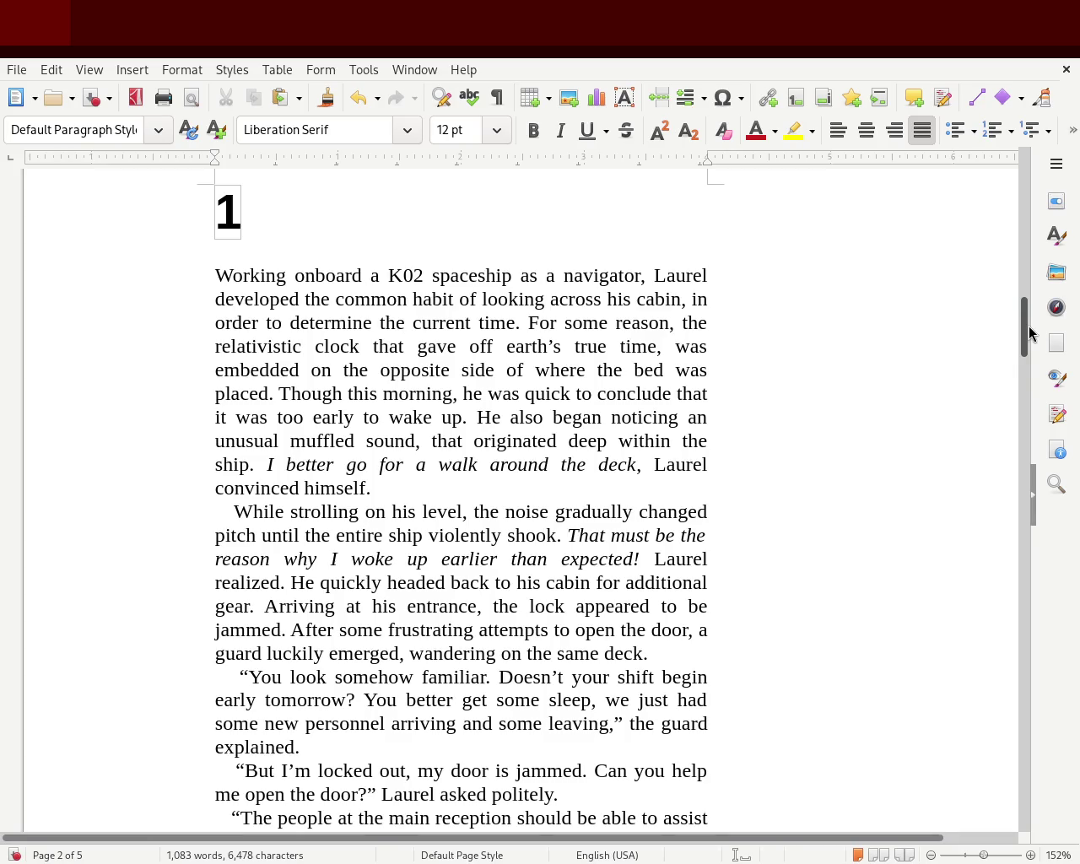
scroll(1026, 330, "down", 1)
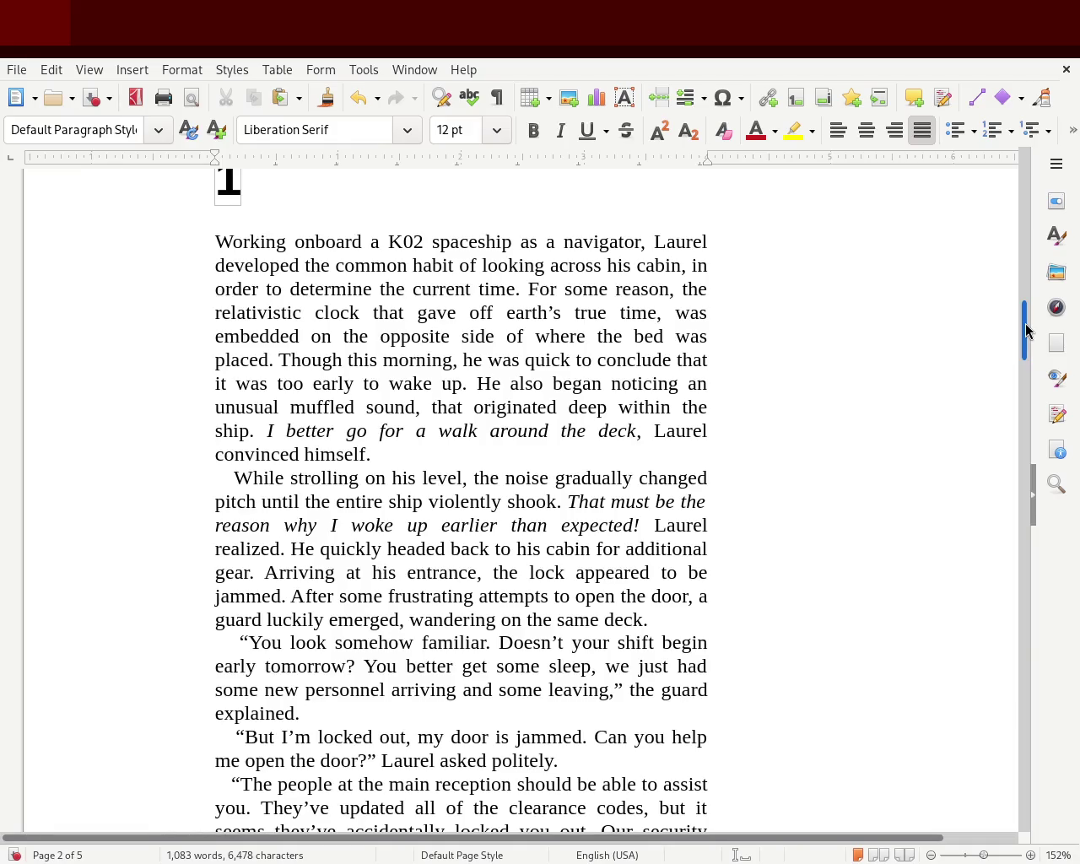
scroll(1030, 351, "down", 1)
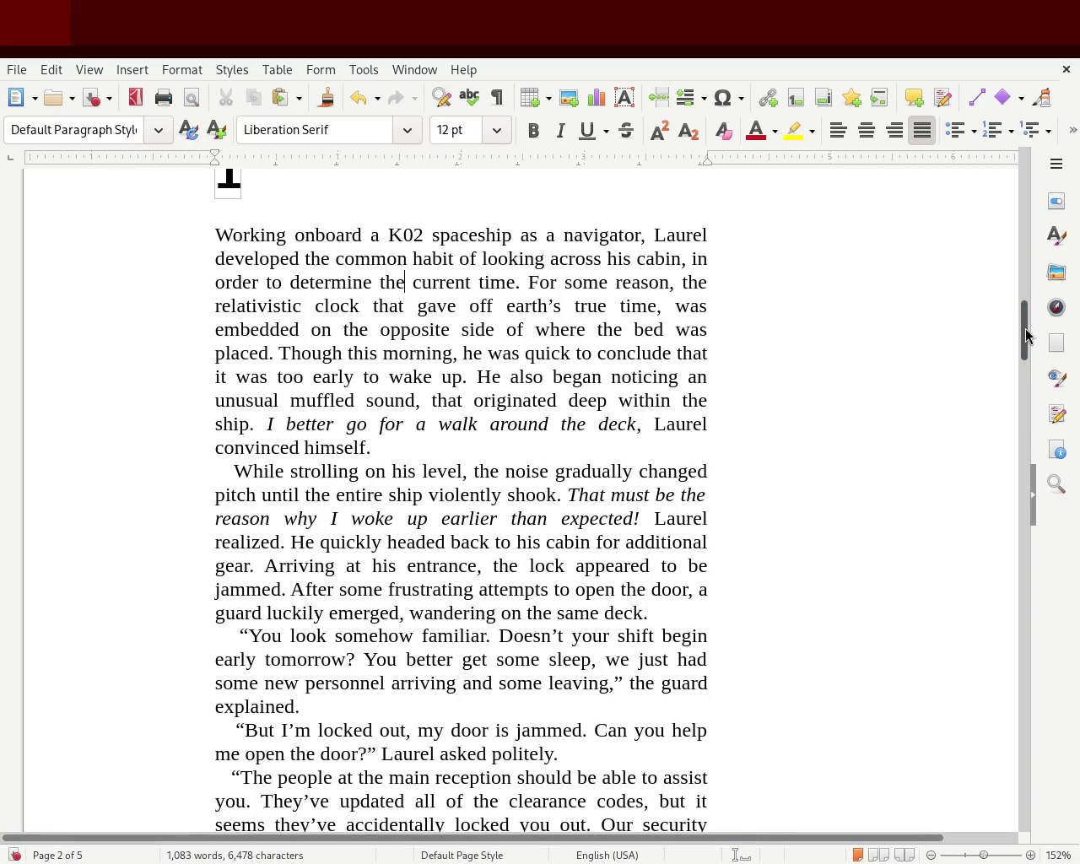
left_click_drag(1026, 335, 1026, 358)
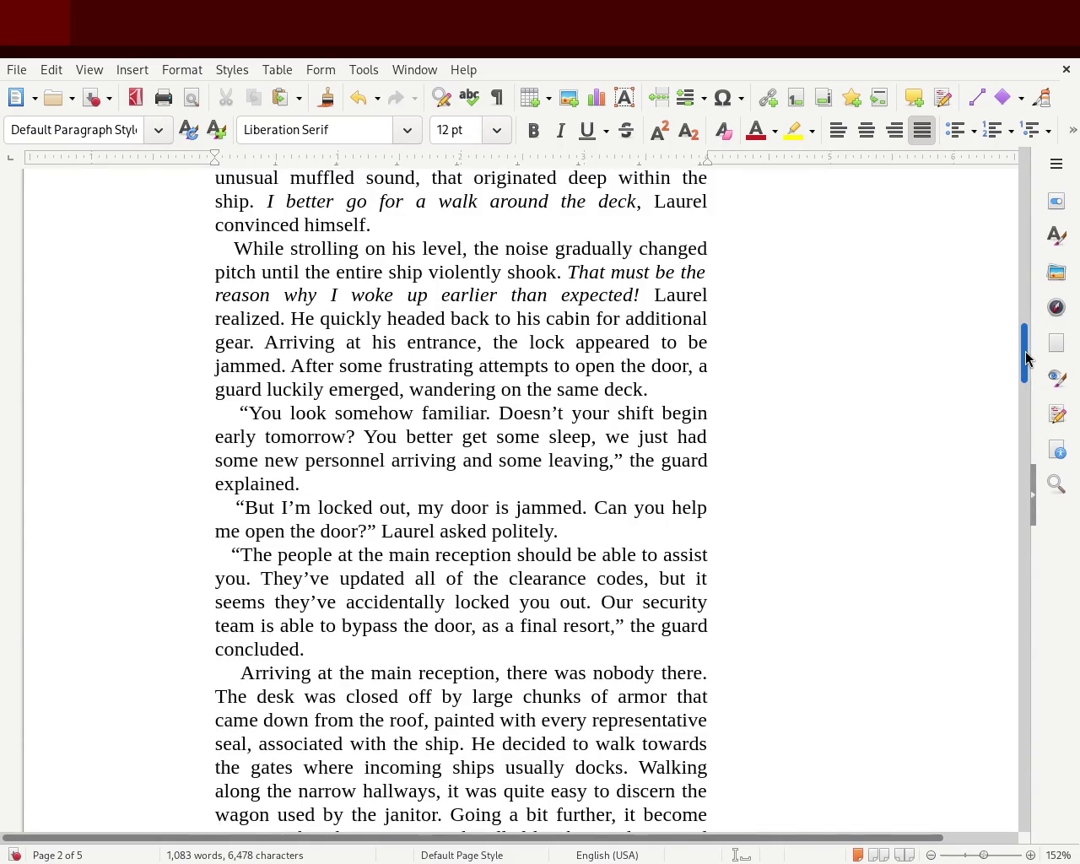
left_click_drag(1026, 357, 1028, 378)
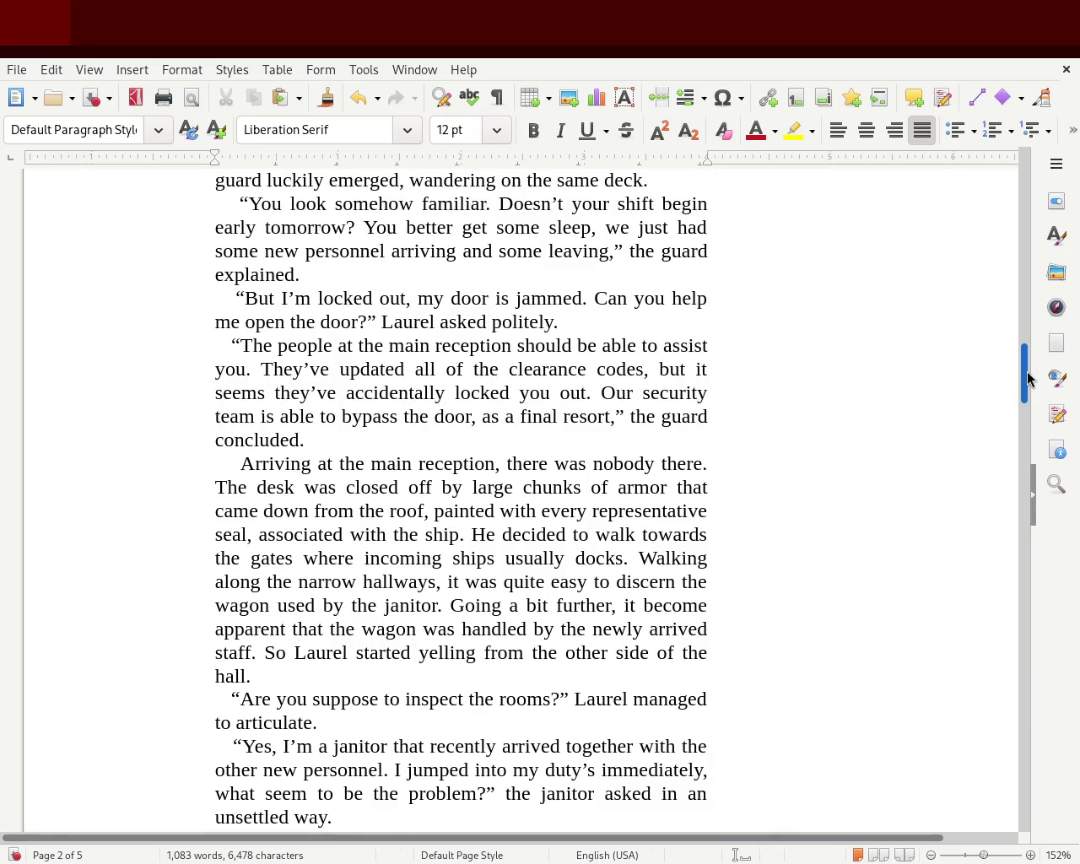
left_click_drag(1028, 378, 1031, 311)
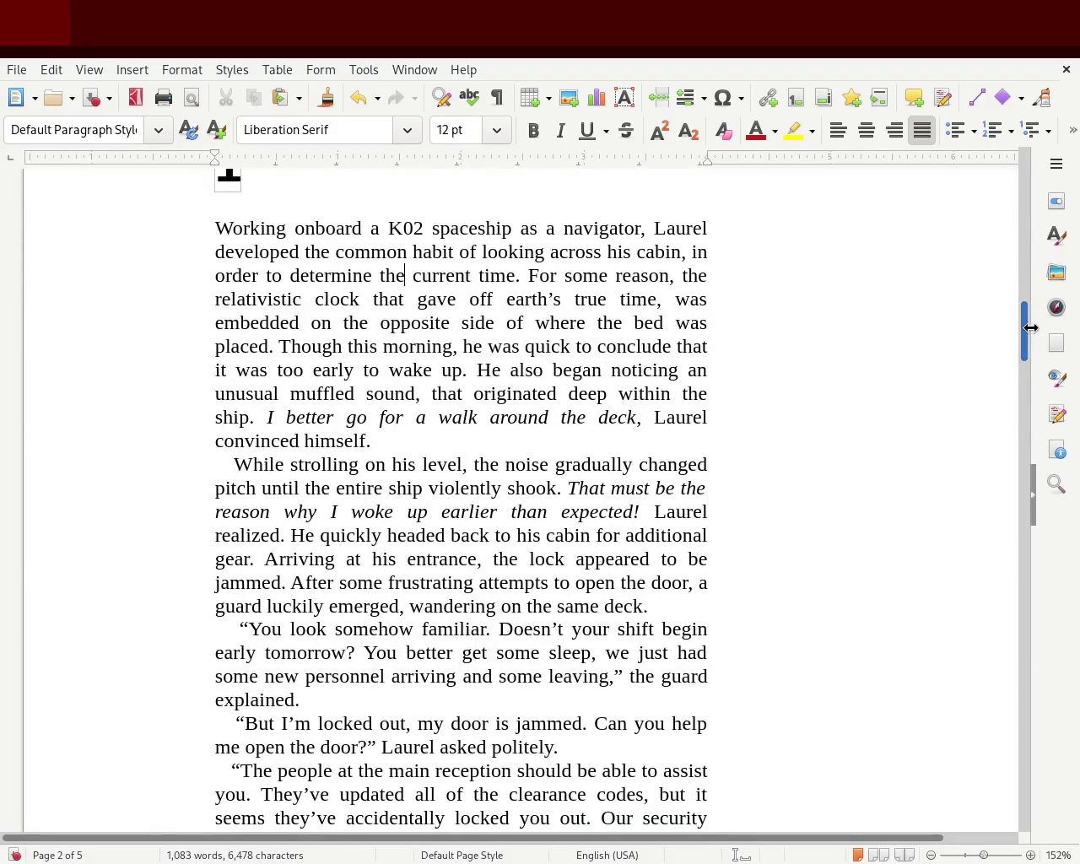